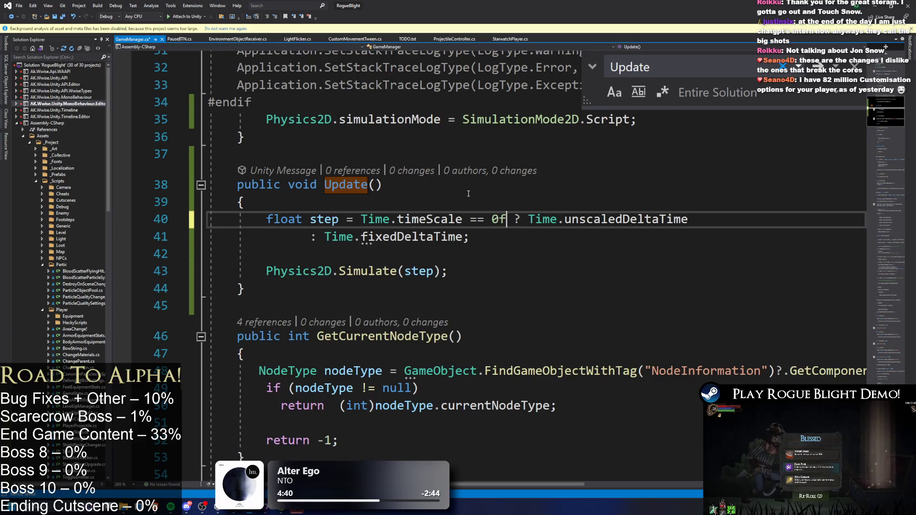
# Join the Time.timeScale step ternary onto line 40 and check unscaledDeltaTime's Quick Info
pyautogui.moveTo(321, 236); pyautogui.dragTo(266, 236)
pyautogui.press('BackSpace')
pyautogui.press('BackSpace')
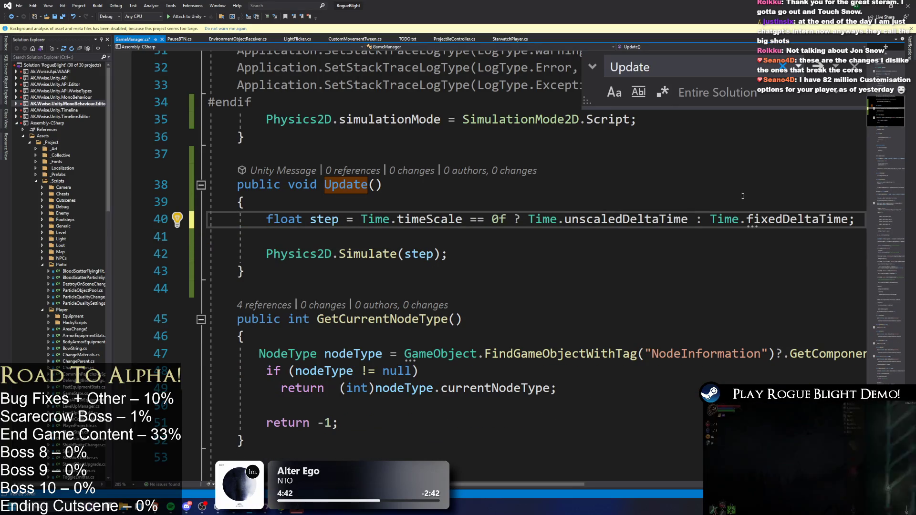
pyautogui.hotkey('ctrl', 'shift', 'Left')
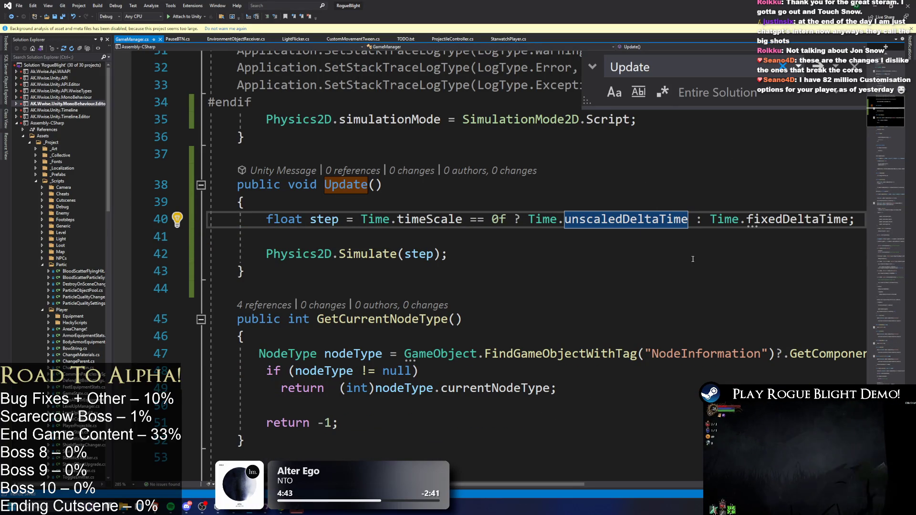
pyautogui.moveTo(616, 225)
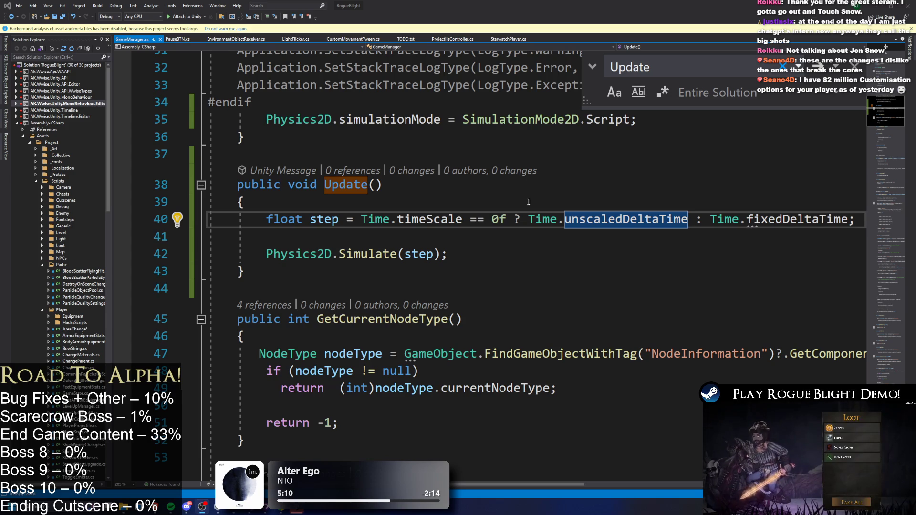
pyautogui.press('Up')
pyautogui.press('Up')
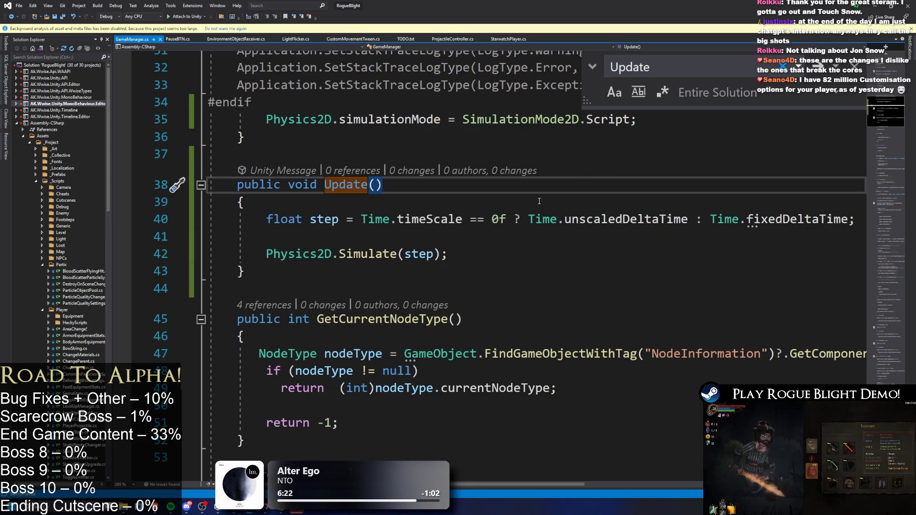
# Undo and redo back to the accumulator version with FixedUpdate() restored below Update()
pyautogui.click(326, 238)
pyautogui.hotkey('ctrl', 'z')
pyautogui.hotkey('ctrl', 'z')
pyautogui.hotkey('ctrl', 'z')
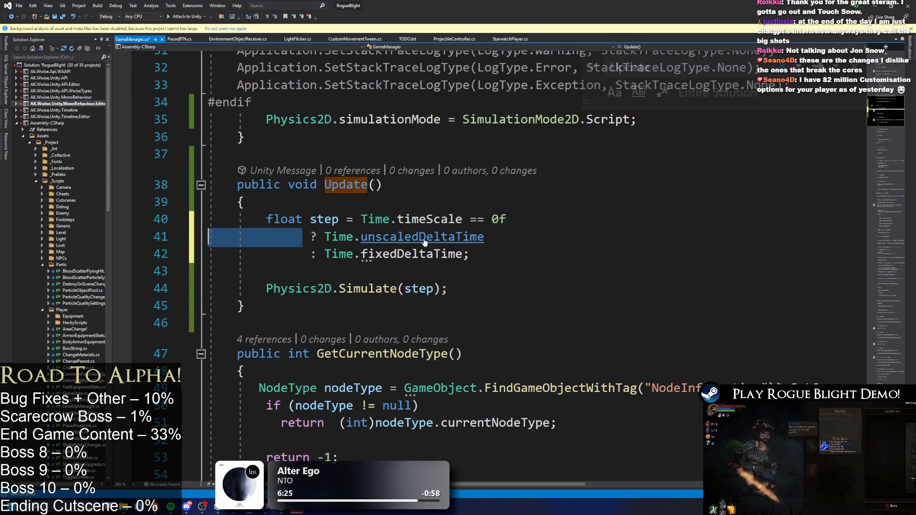
pyautogui.hotkey('ctrl', 'y')
pyautogui.hotkey('ctrl', 'y')
pyautogui.hotkey('ctrl', 'y')
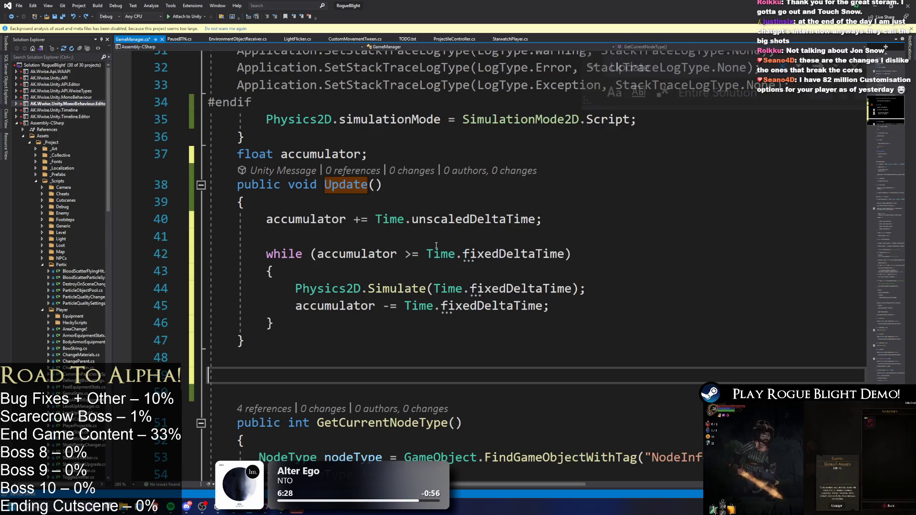
pyautogui.hotkey('ctrl', 'y')
pyautogui.hotkey('ctrl', 'y')
pyautogui.hotkey('ctrl', 'y')
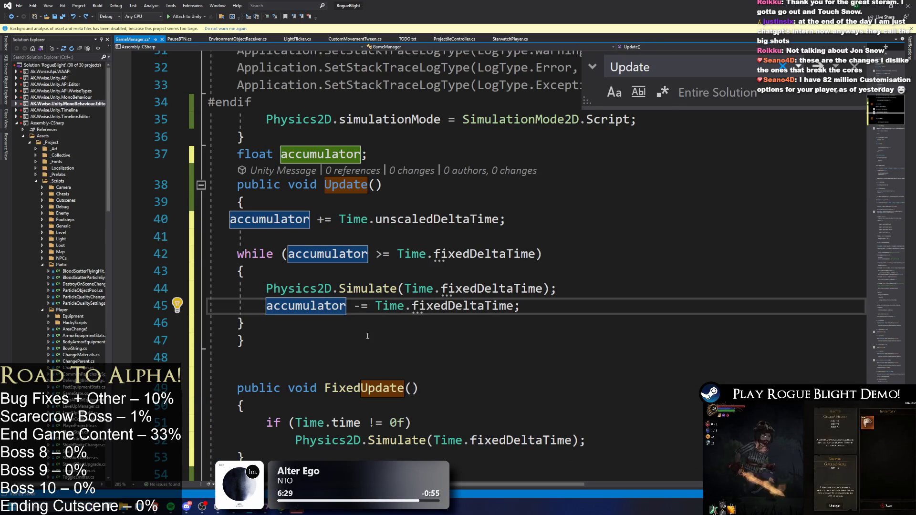
# Delete the accumulator while-loop from Update()
pyautogui.click(376, 306)
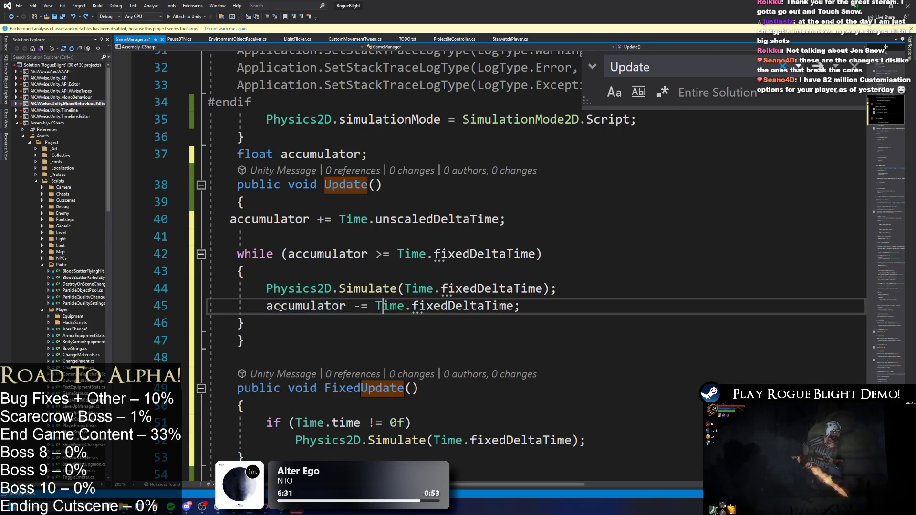
pyautogui.moveTo(520, 306); pyautogui.dragTo(229, 219)
pyautogui.press('Delete')
# Remove the float accumulator field and copy FixedUpdate()'s Physics2D.Simulate call into Update()
pyautogui.moveTo(367, 154); pyautogui.dragTo(236, 152)
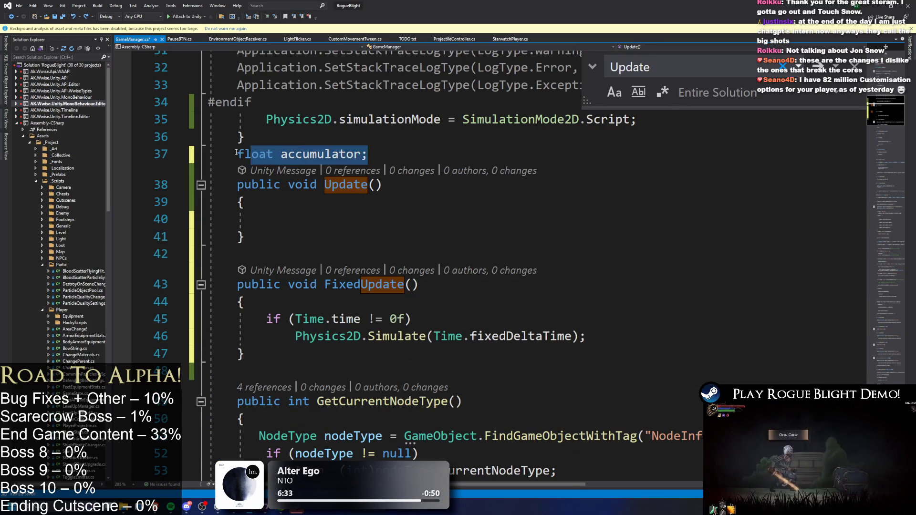
pyautogui.press('Delete')
pyautogui.click(420, 319)
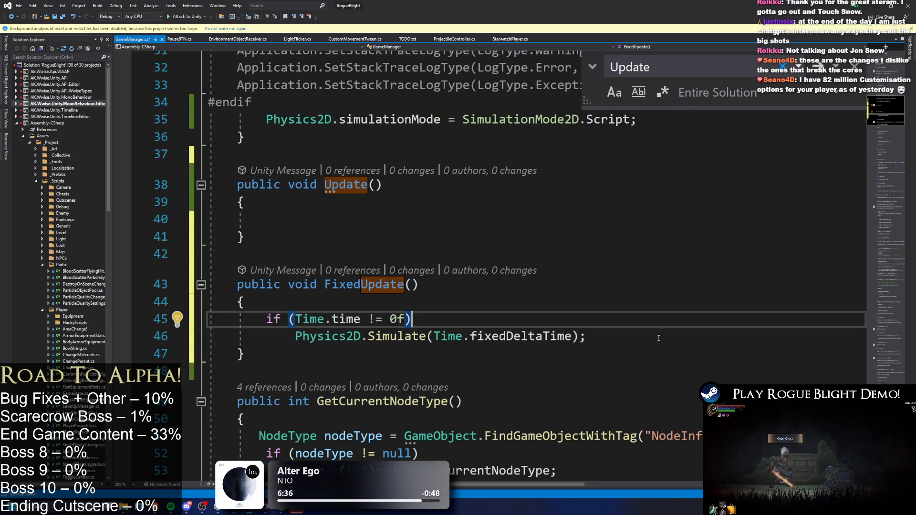
pyautogui.moveTo(658, 338); pyautogui.dragTo(272, 335)
pyautogui.hotkey('ctrl', 'c')
pyautogui.click(306, 216)
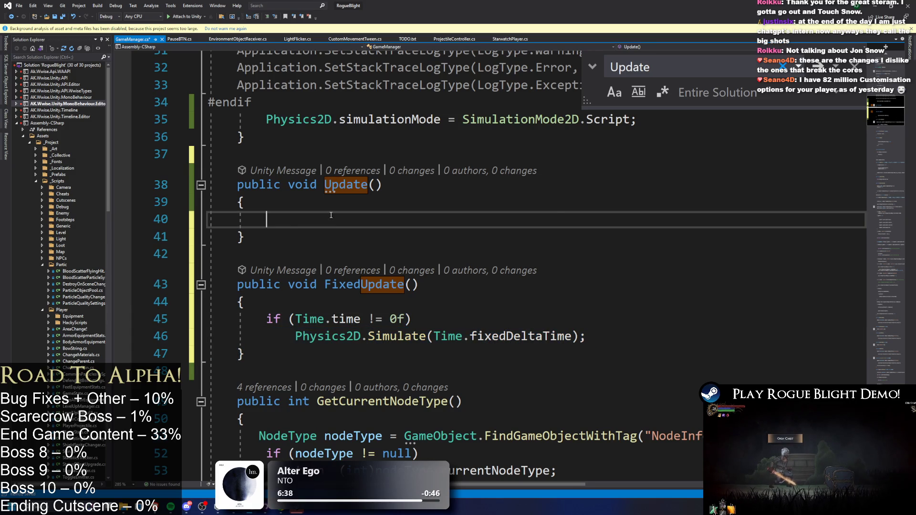
pyautogui.hotkey('ctrl', 'v')
# Add FixedUpdate()'s Time.time condition above Update()'s Simulate call, changed from != to ==
pyautogui.moveTo(413, 319); pyautogui.dragTo(265, 318)
pyautogui.hotkey('ctrl', 'c')
pyautogui.click(294, 199)
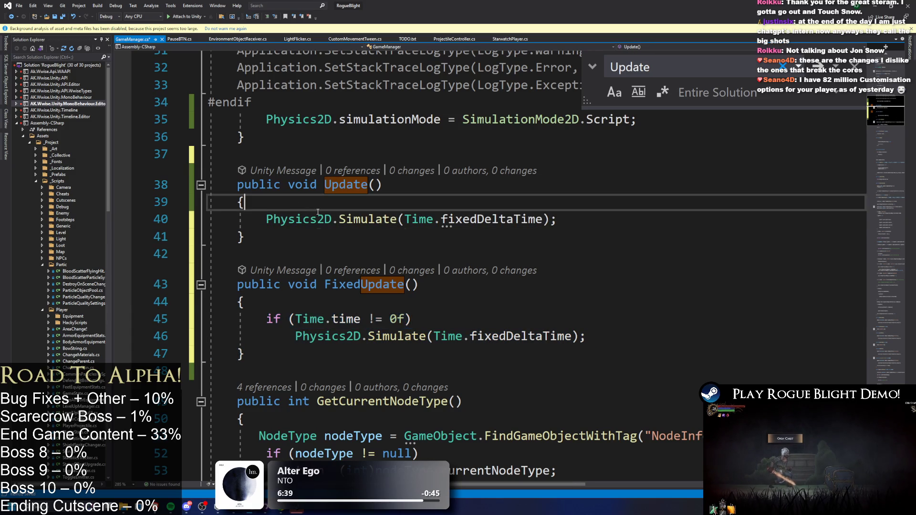
pyautogui.press('Return')
pyautogui.hotkey('ctrl', 'v')
pyautogui.click(375, 218)
pyautogui.press('BackSpace')
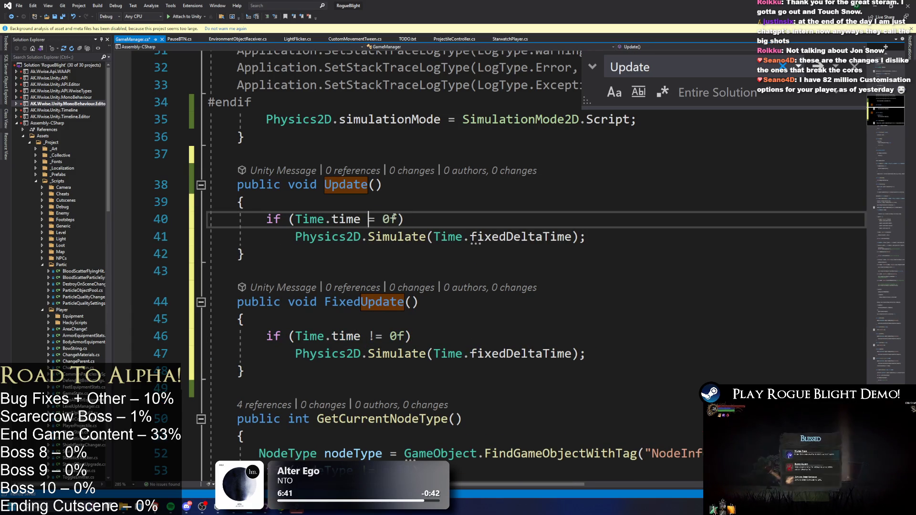
pyautogui.write('=')
# Make Update()'s call Physics2D.Simulate(0f) and save GameManager.cs
pyautogui.doubleClick(520, 236)
pyautogui.press('BackSpace')
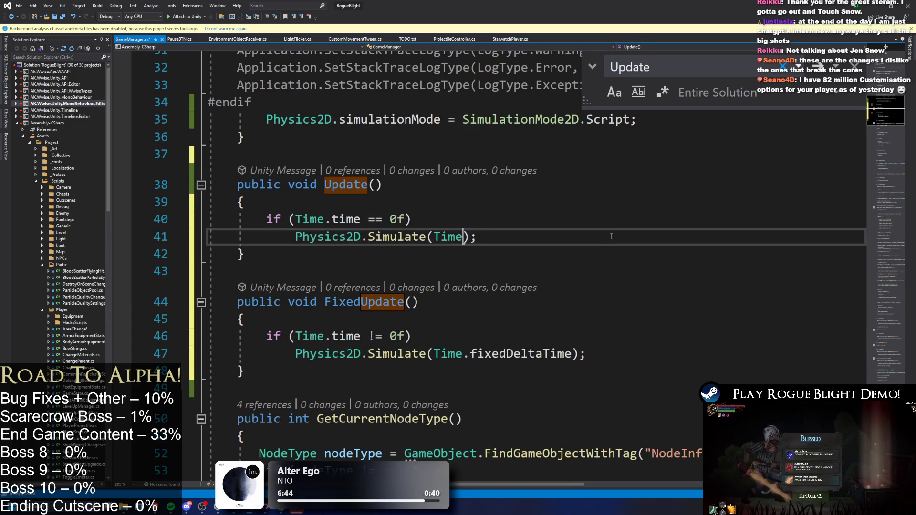
pyautogui.hotkey('ctrl', 'BackSpace')
pyautogui.hotkey('ctrl', 'BackSpace')
pyautogui.write('0f')
pyautogui.hotkey('ctrl', 's')
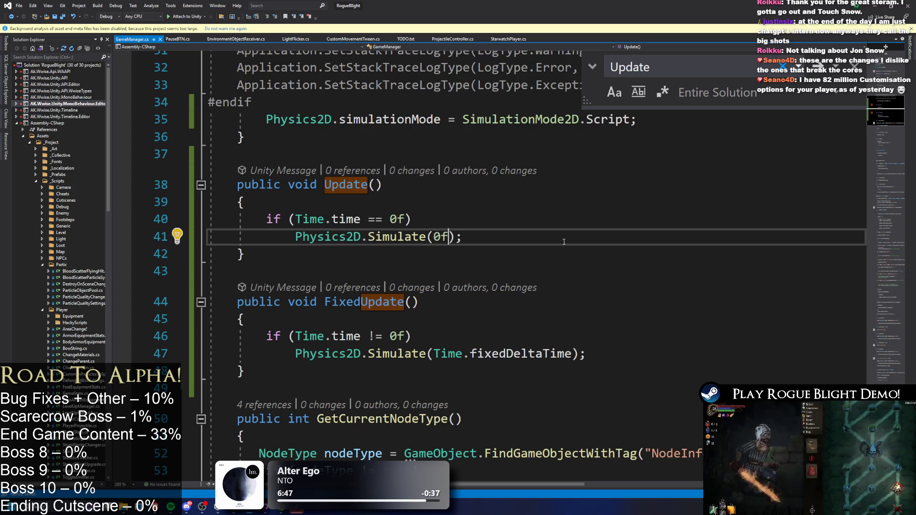
# Replace Time.time with Time.timeScale in both Update() and FixedUpdate() conditions, then save
pyautogui.click(354, 219)
pyautogui.doubleClick(346, 219)
pyautogui.press('BackSpace')
pyautogui.press('BackSpace')
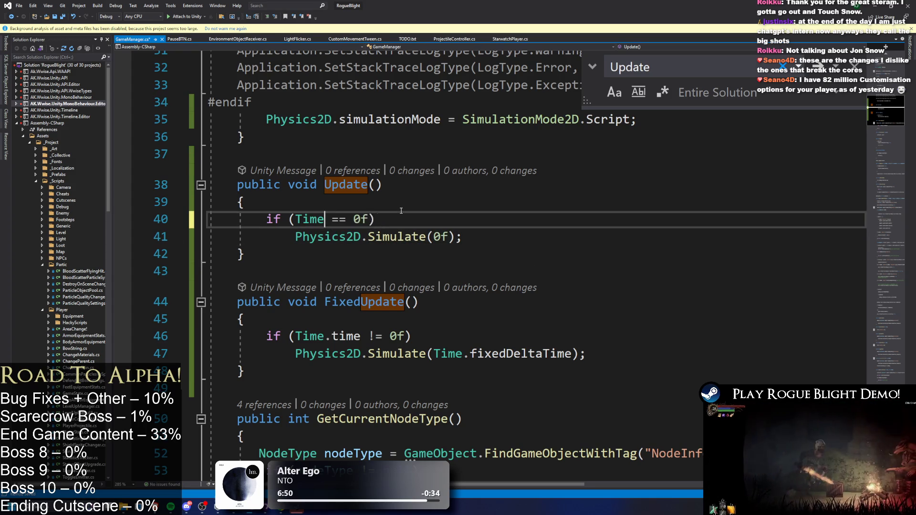
pyautogui.write('.times')
pyautogui.press('Tab')
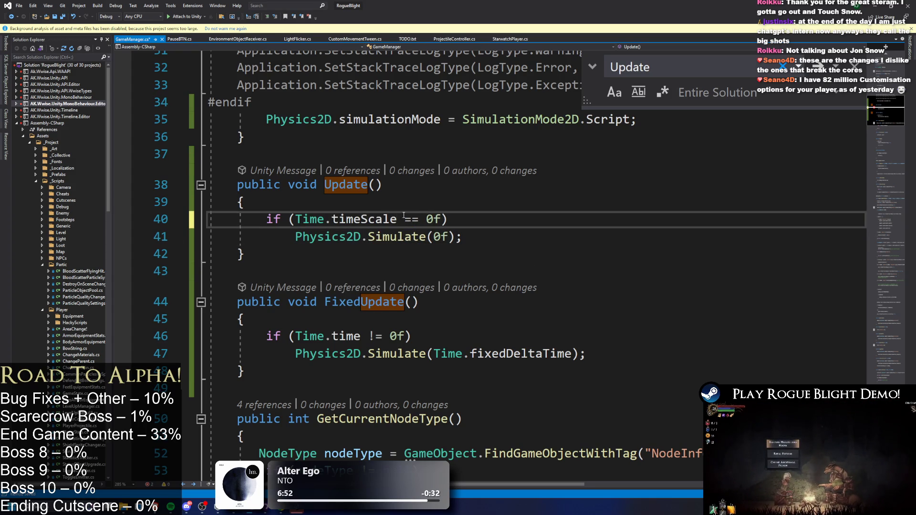
pyautogui.doubleClick(364, 219)
pyautogui.doubleClick(349, 336)
pyautogui.hotkey('ctrl', 'v')
pyautogui.hotkey('ctrl', 's')
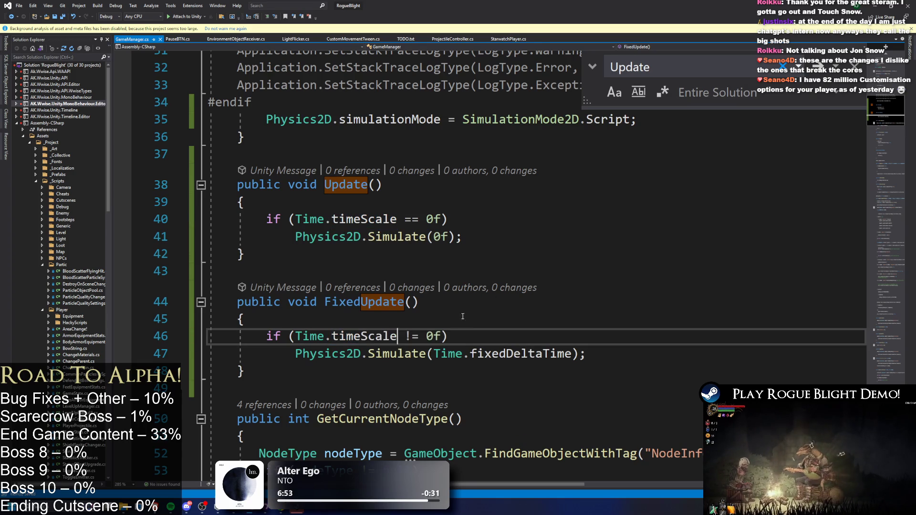
# Review the Simulate calls and timeScale conditions in FixedUpdate() and Update()
pyautogui.click(581, 285)
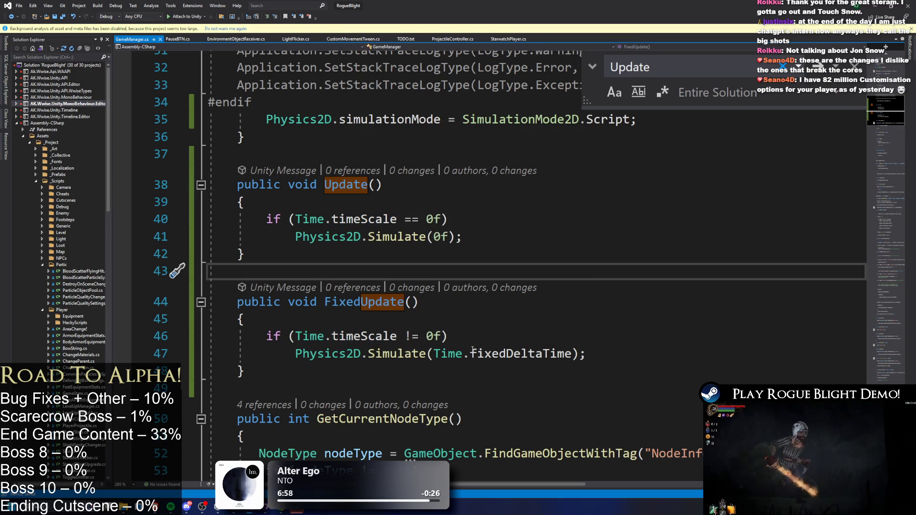
pyautogui.moveTo(282, 353); pyautogui.dragTo(589, 353)
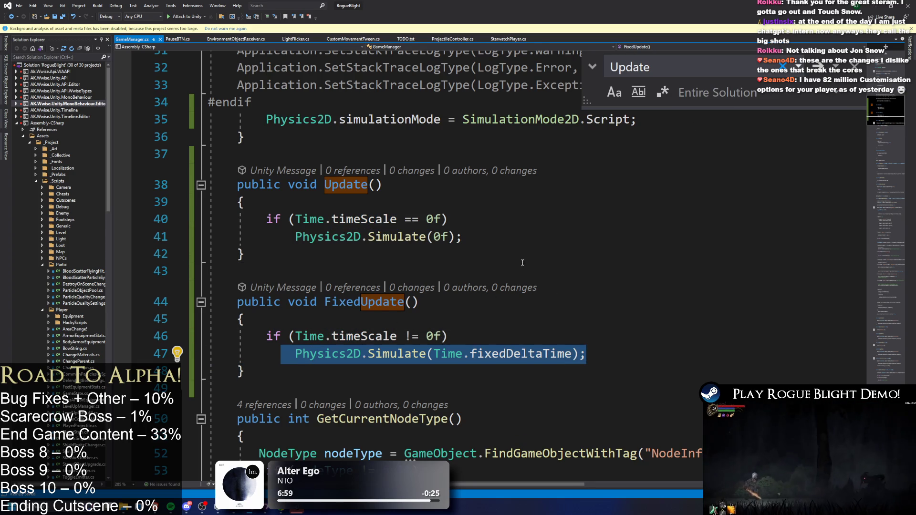
pyautogui.click(608, 350)
pyautogui.hotkey('shift', 'Up')
pyautogui.hotkey('shift', 'Up')
pyautogui.click(649, 340)
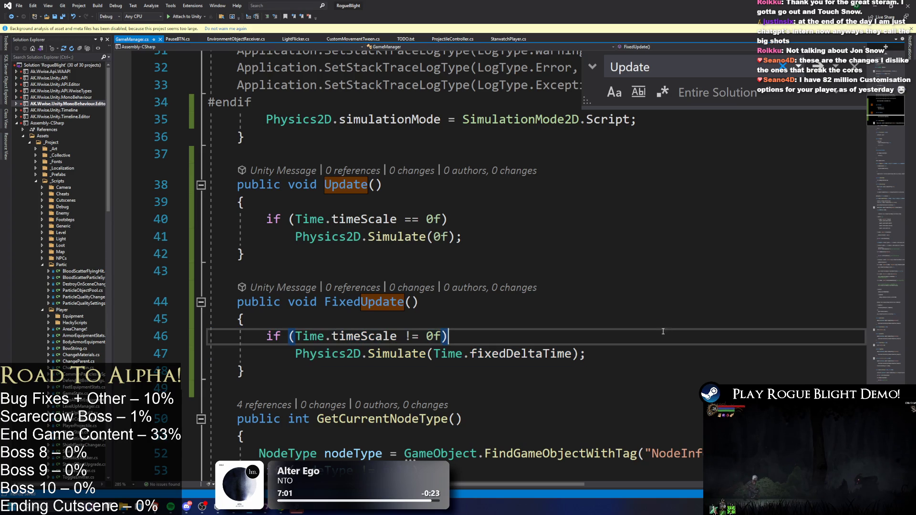
pyautogui.tripleClick(342, 237)
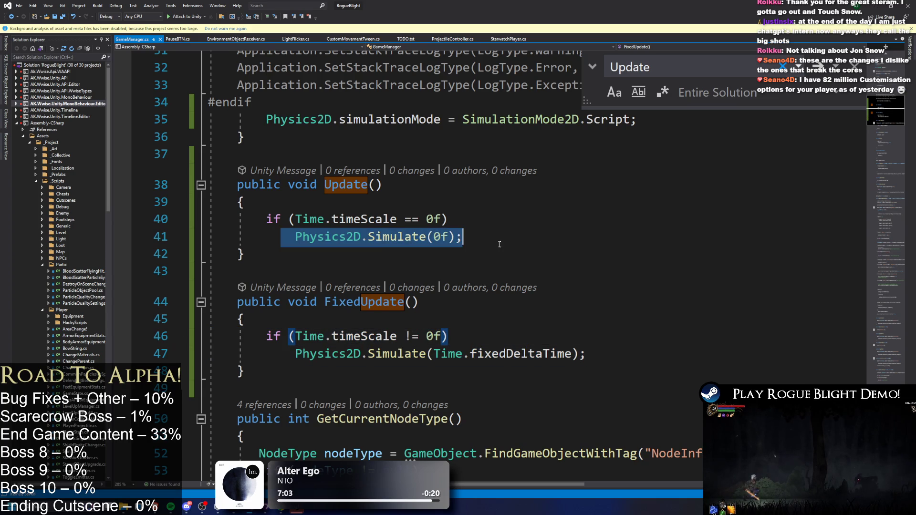
pyautogui.click(449, 219)
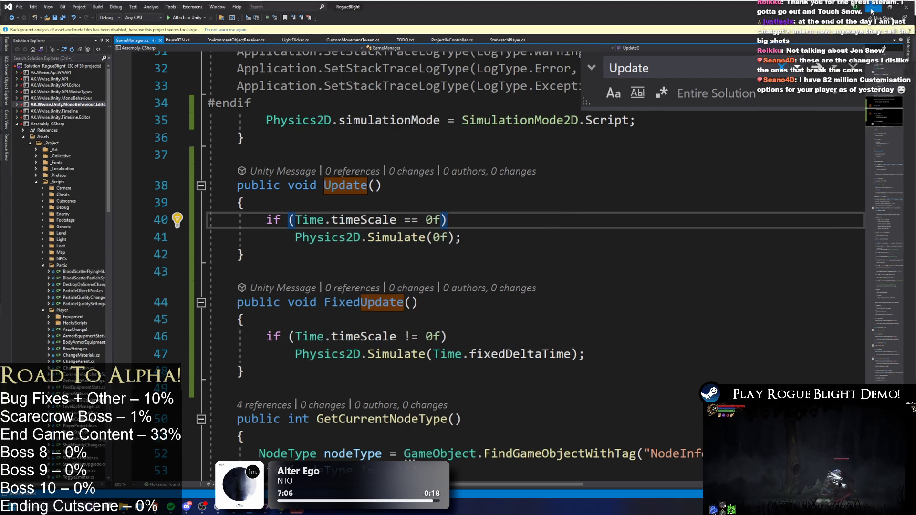
pyautogui.hotkey('alt', 'Tab')
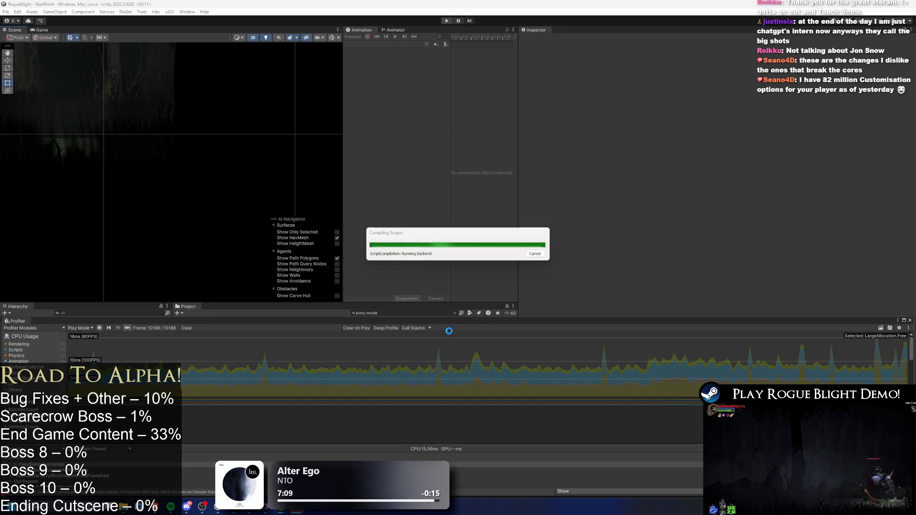
pyautogui.hotkey('alt', 'Tab')
pyautogui.moveTo(222, 185)
pyautogui.mouseDown()
pyautogui.moveTo(331, 316)
pyautogui.moveTo(338, 369)
pyautogui.mouseUp()
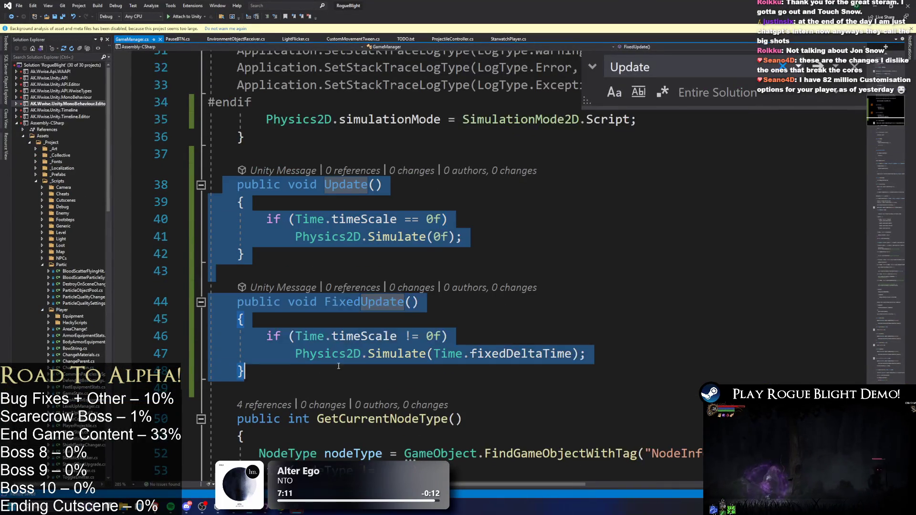
pyautogui.hotkey('alt', 'Tab')
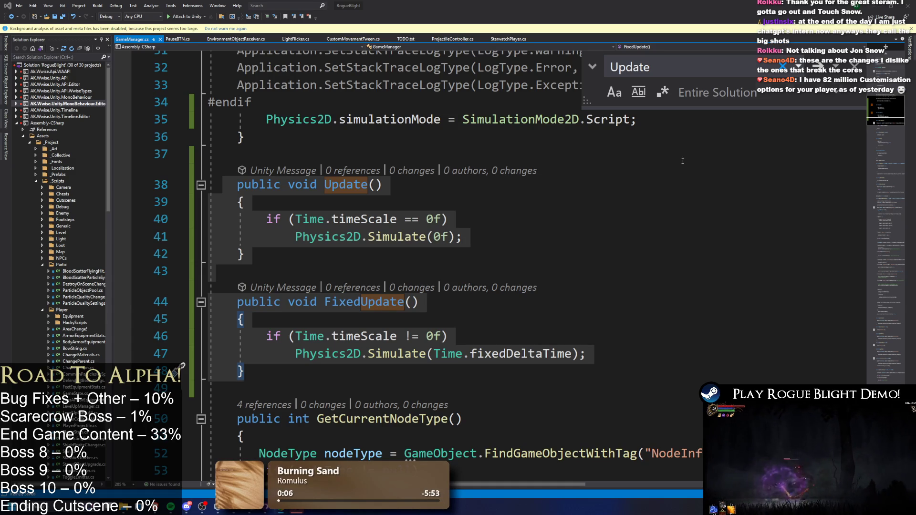
pyautogui.press('Up')
pyautogui.press('Up')
pyautogui.press('Up')
pyautogui.hotkey('alt', 'Tab')
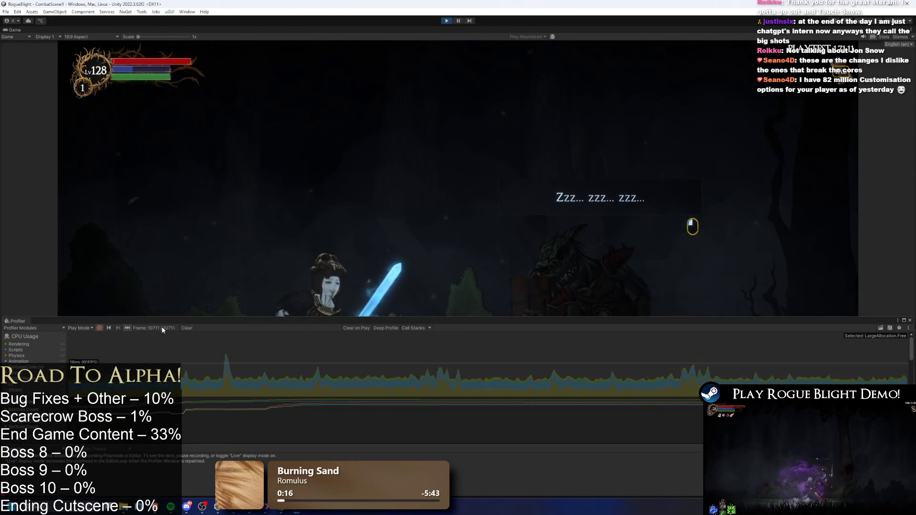
# Clear the Profiler's frames, pause the game with Escape, then return to Visual Studio
pyautogui.click(186, 327)
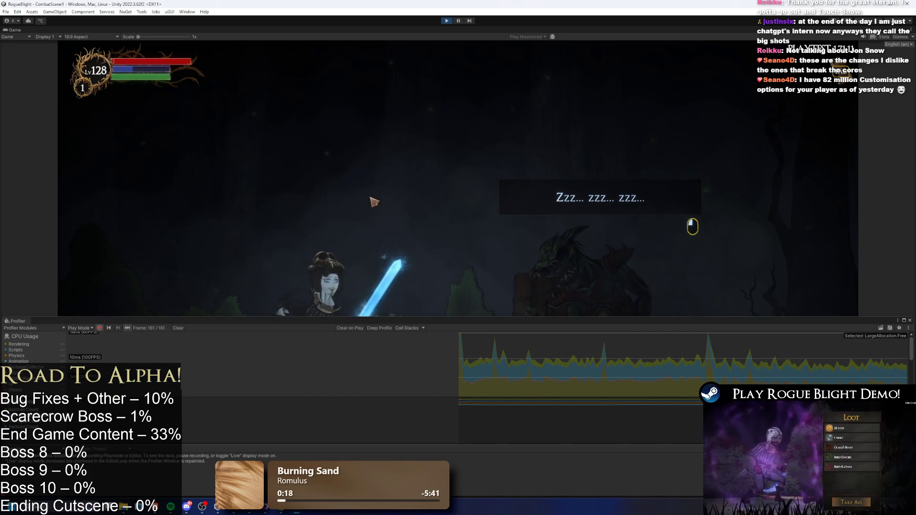
pyautogui.press('Escape')
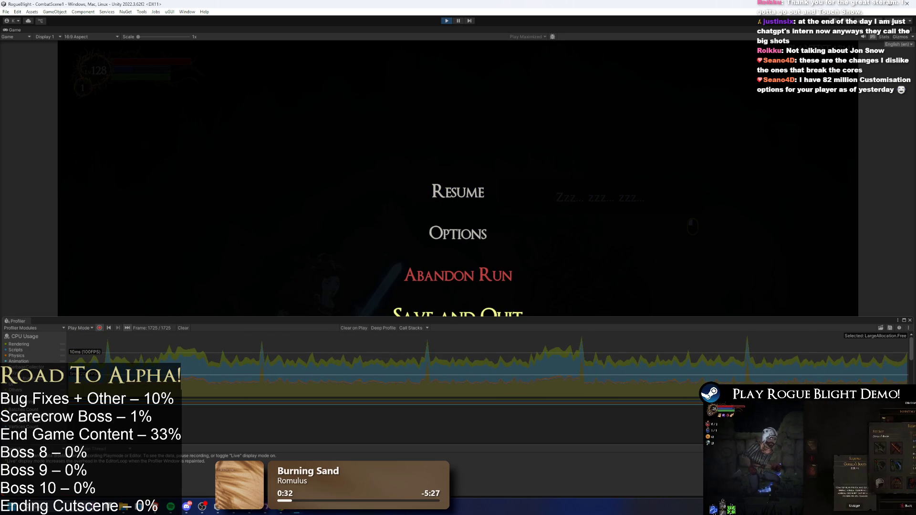
pyautogui.click(256, 512)
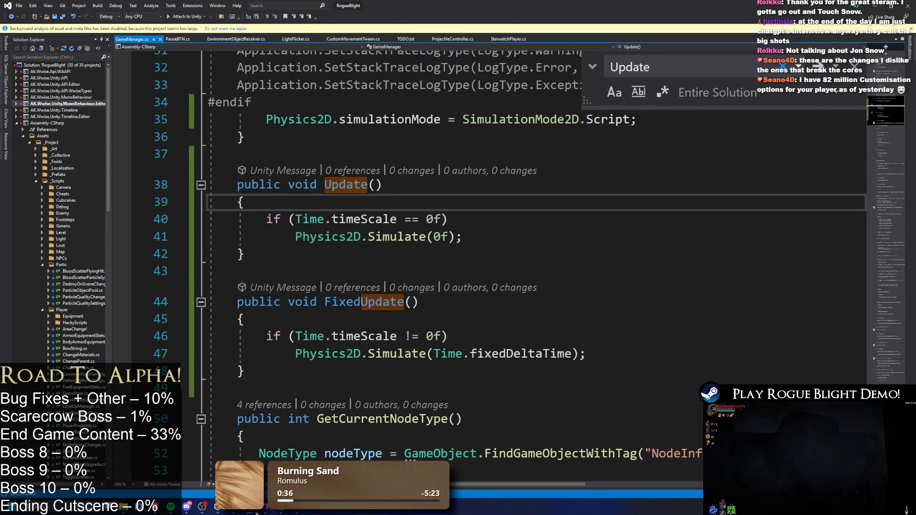
# Switch back to Unity showing the paused game and the Profiler
pyautogui.hotkey('alt', 'Tab')
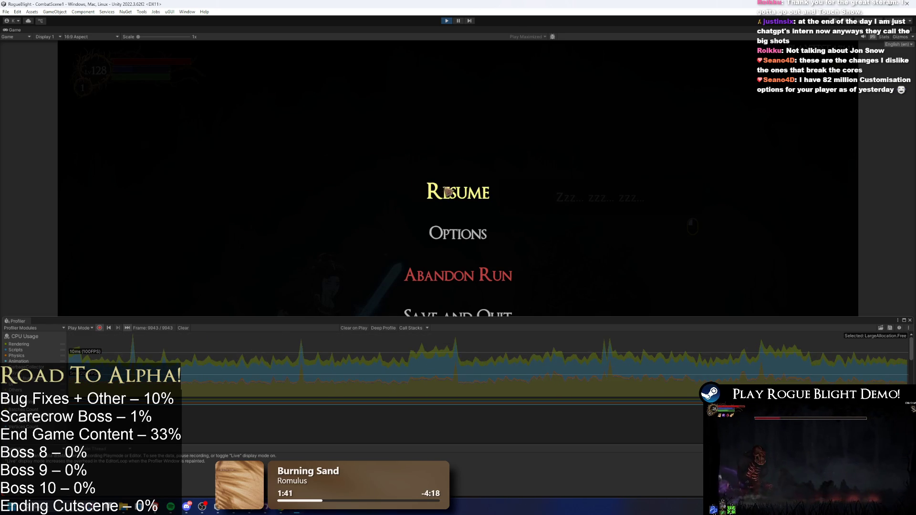
# Resume the game, interact with the sleeper, fight the goblin, and pause mid-fight
pyautogui.click(429, 186)
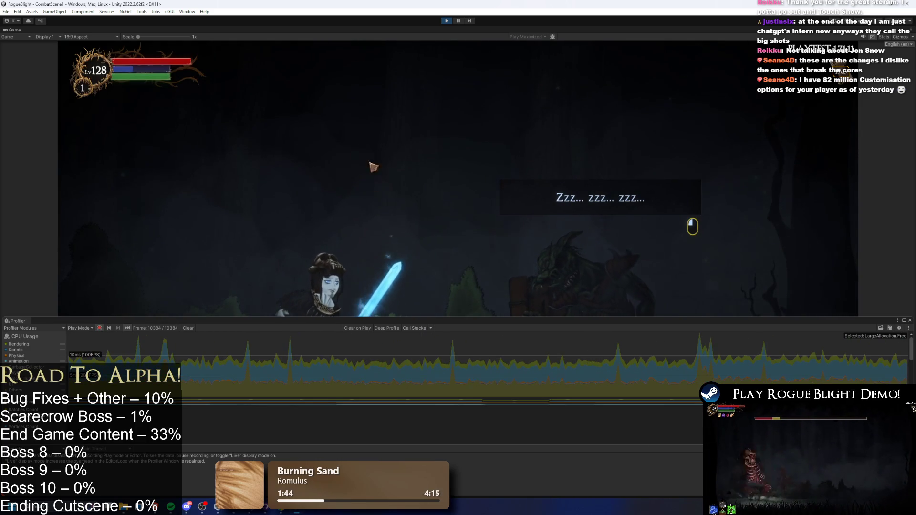
pyautogui.click(115, 313)
pyautogui.hotkey('shift', 'space')
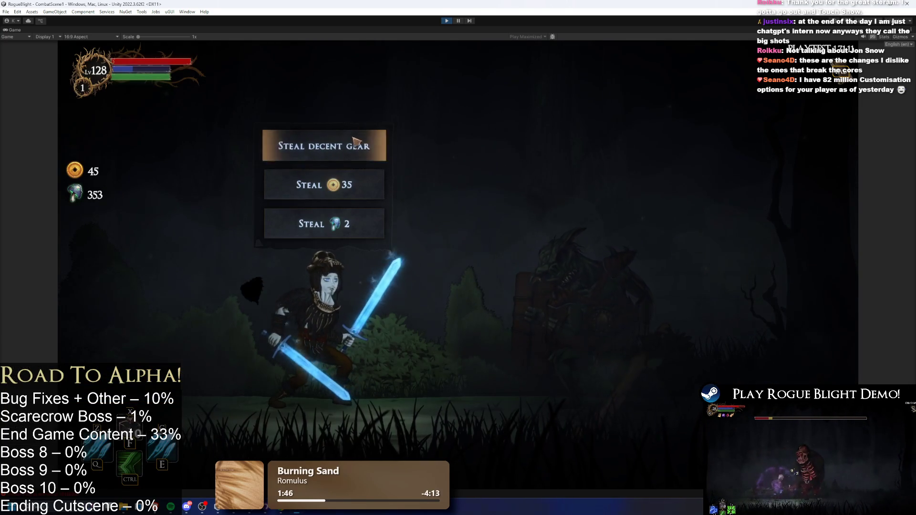
pyautogui.click(325, 146)
pyautogui.click(327, 184)
pyautogui.click(472, 182)
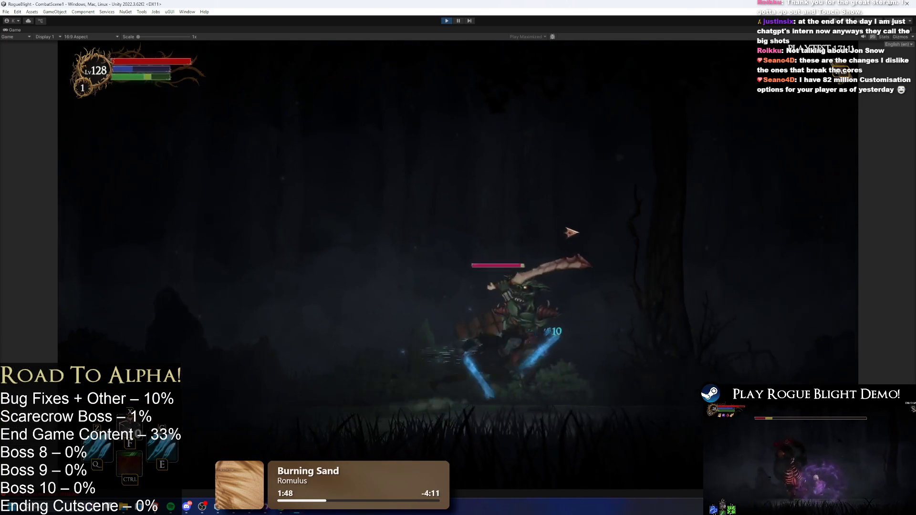
pyautogui.press('d')
pyautogui.press('a')
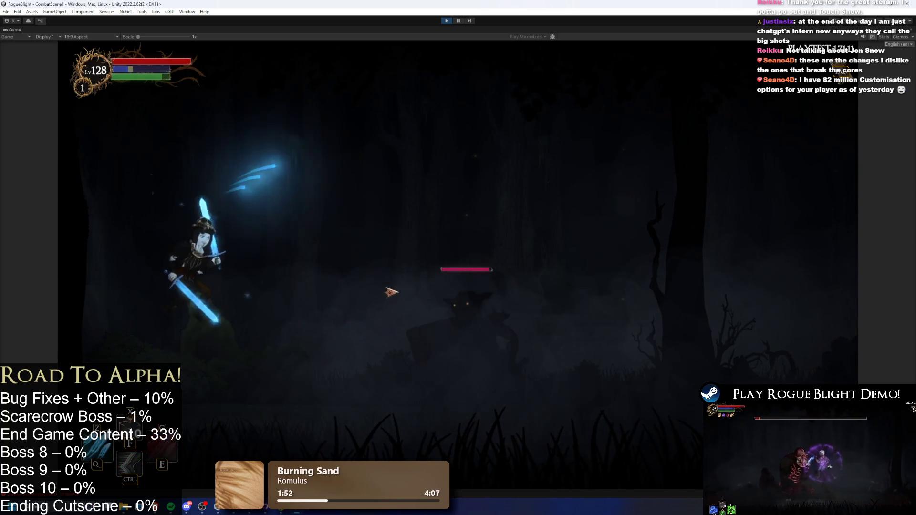
pyautogui.click(388, 293)
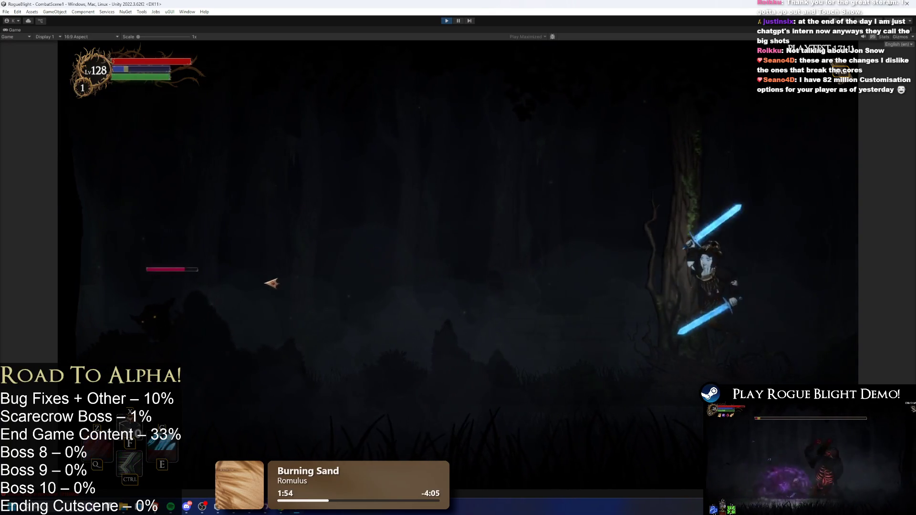
pyautogui.press('Escape')
# In Visual Studio, review Update()'s Simulate(0f) line and FixedUpdate()'s timeScale check
pyautogui.hotkey('alt', 'Tab')
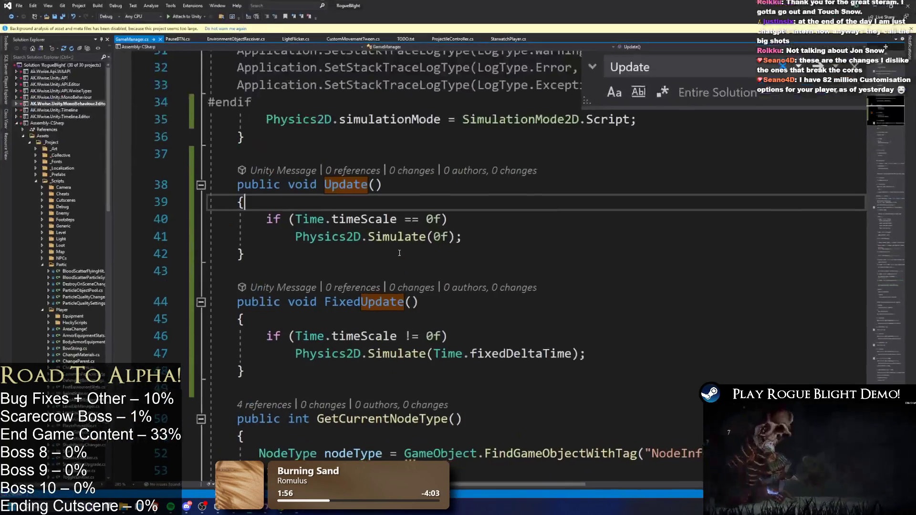
pyautogui.click(502, 258)
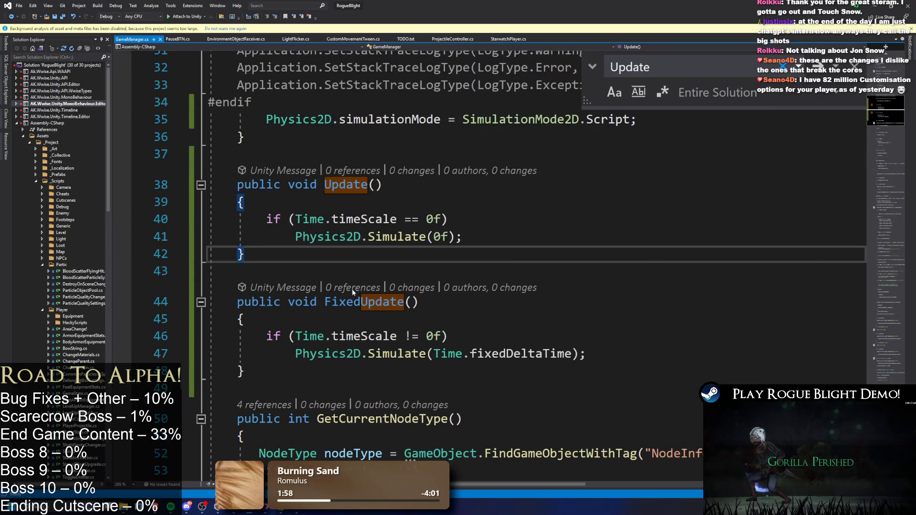
pyautogui.click(535, 353)
pyautogui.moveTo(303, 354); pyautogui.dragTo(210, 184)
pyautogui.click(544, 205)
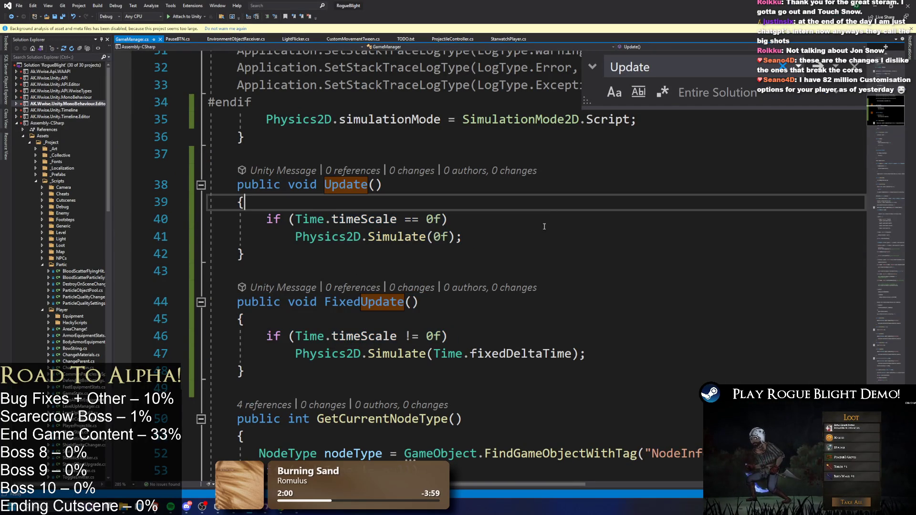
pyautogui.click(451, 239)
pyautogui.doubleClick(441, 237)
pyautogui.click(561, 240)
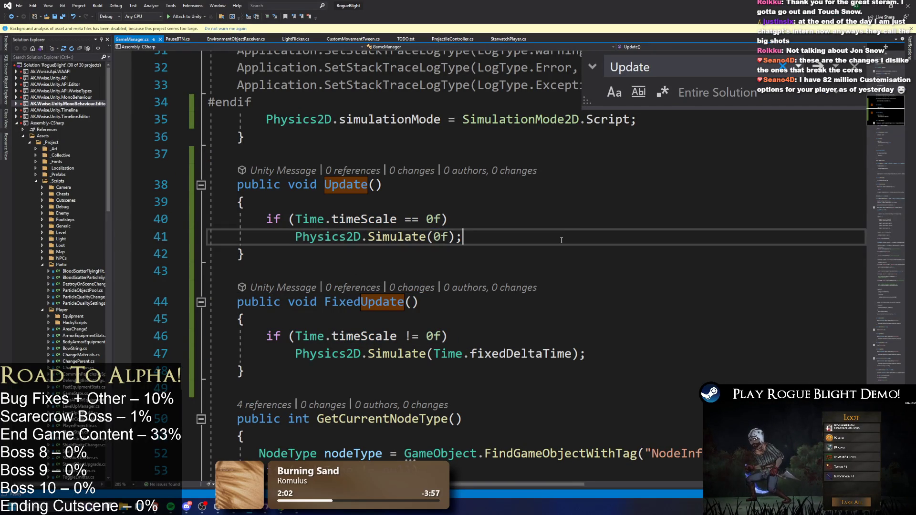
# Back in Unity, resume, slash at the goblin, and pause the game again
pyautogui.click(872, 8)
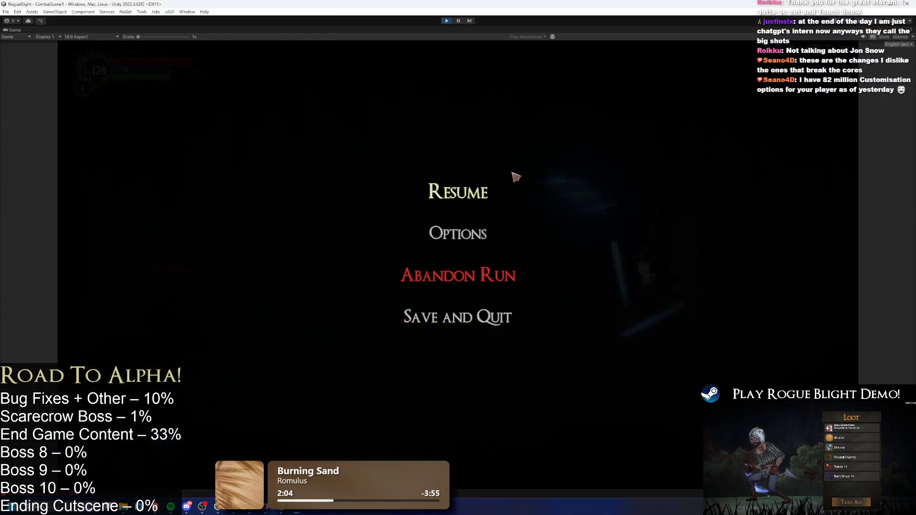
pyautogui.press('Escape')
pyautogui.press('d')
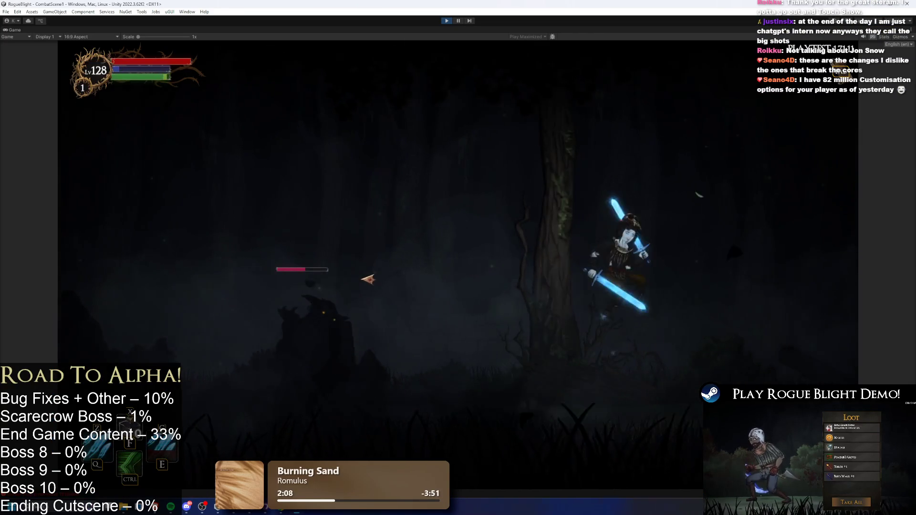
pyautogui.press('Escape')
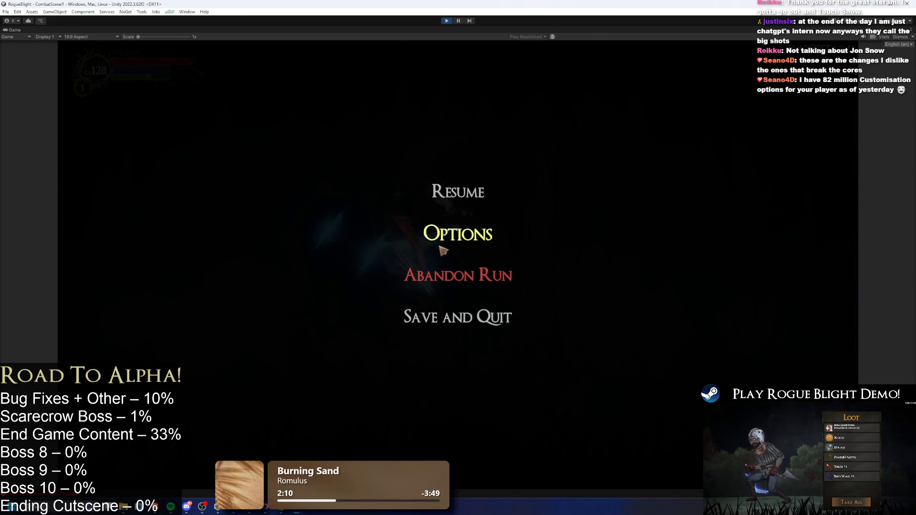
pyautogui.hotkey('alt', 'Tab')
pyautogui.hotkey('alt', 'Tab')
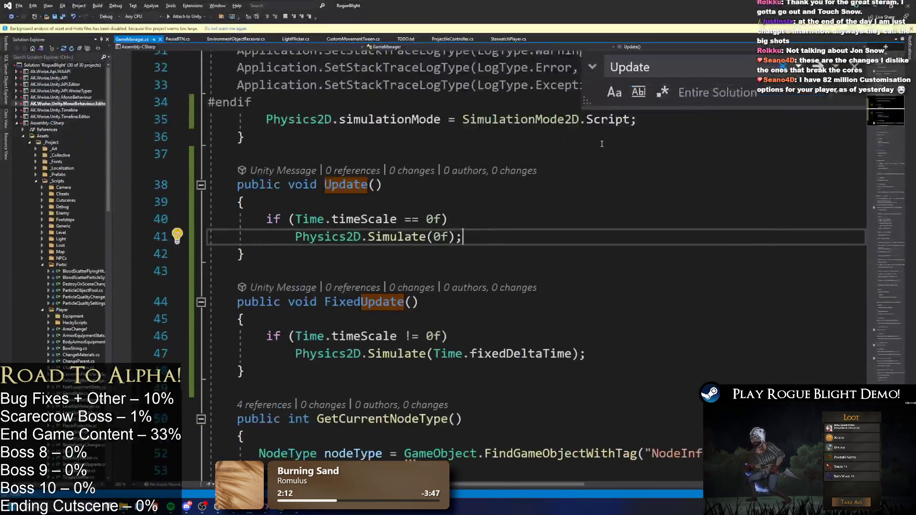
pyautogui.click(193, 12)
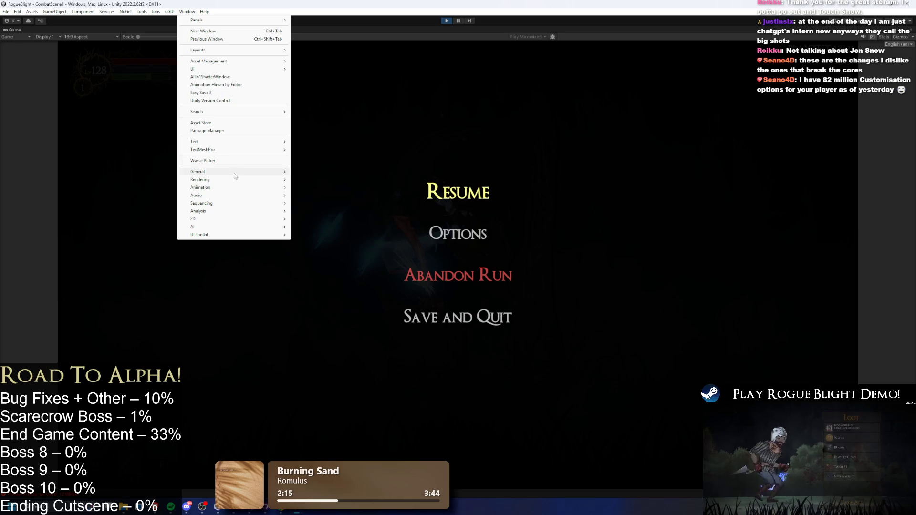
# Reopen the Profiler from Window > Analysis, clear its data, then switch to Visual Studio
pyautogui.moveTo(245, 180)
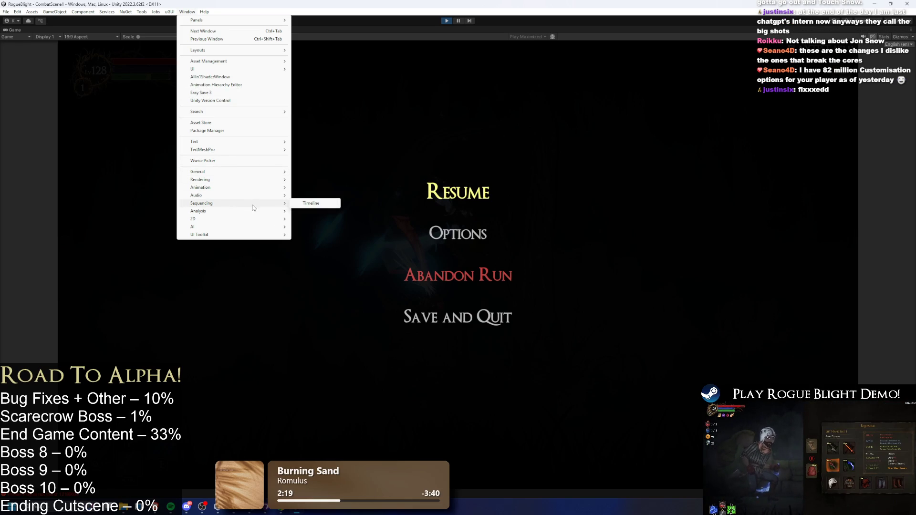
pyautogui.moveTo(253, 210)
pyautogui.click(304, 211)
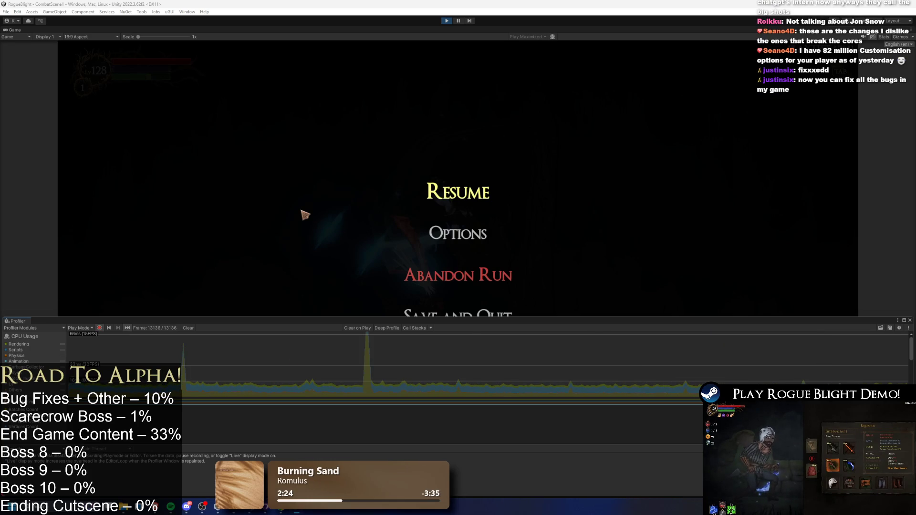
pyautogui.click(187, 328)
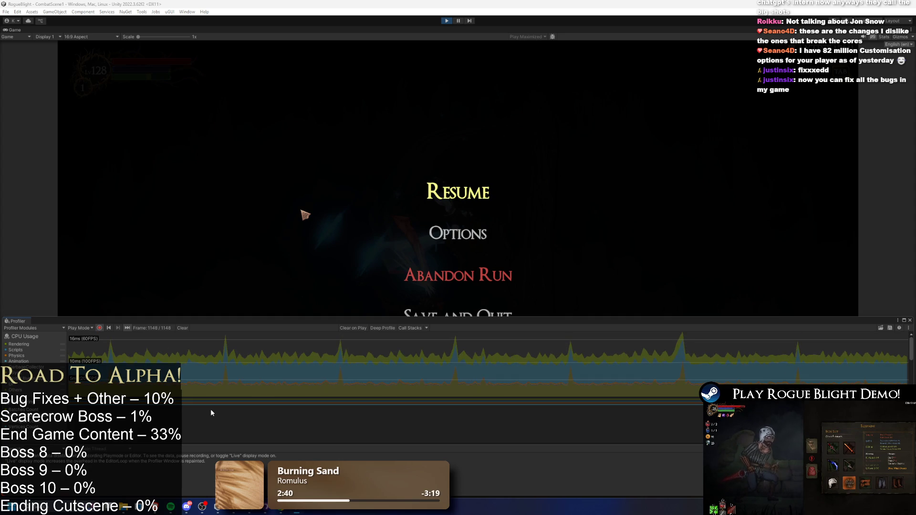
pyautogui.click(139, 506)
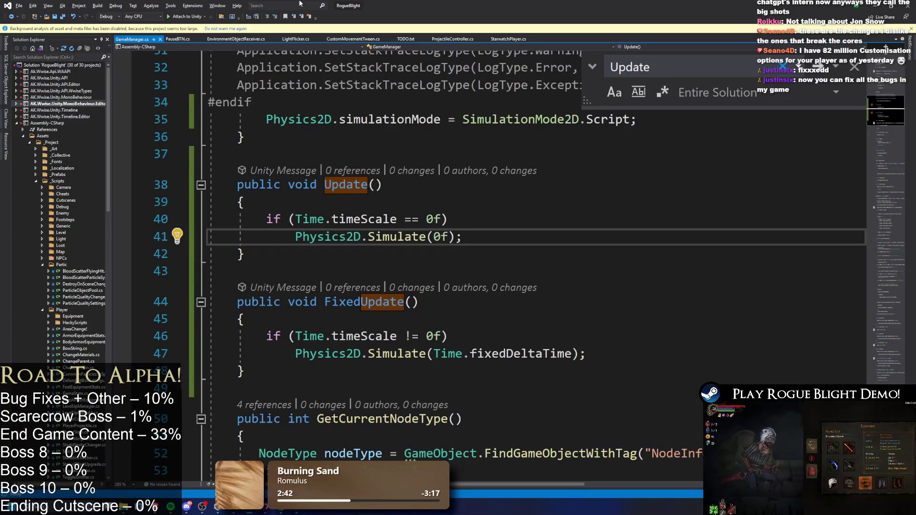
# In TODO.txt, select lines 64–94 from the Playtesting Bugs heading to the End Game line
pyautogui.click(406, 39)
pyautogui.scroll(-4, 437, 132)
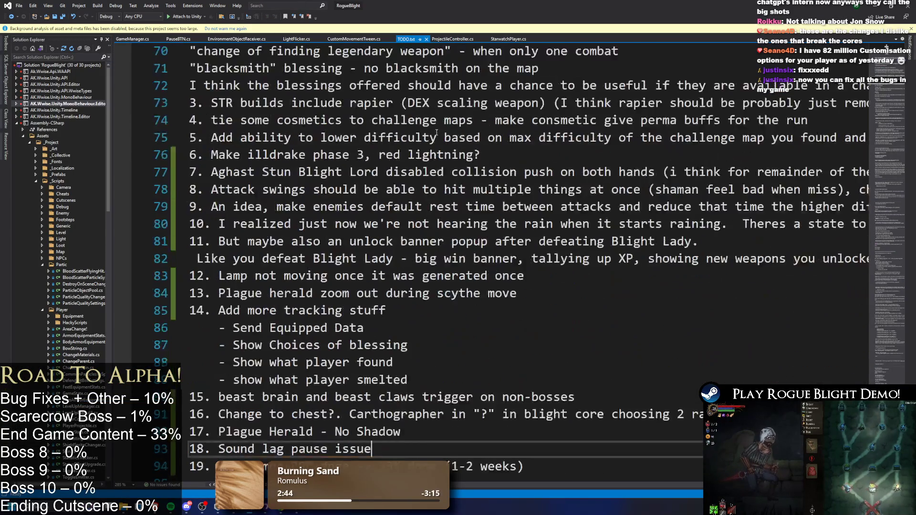
pyautogui.scroll(-4, 436, 125)
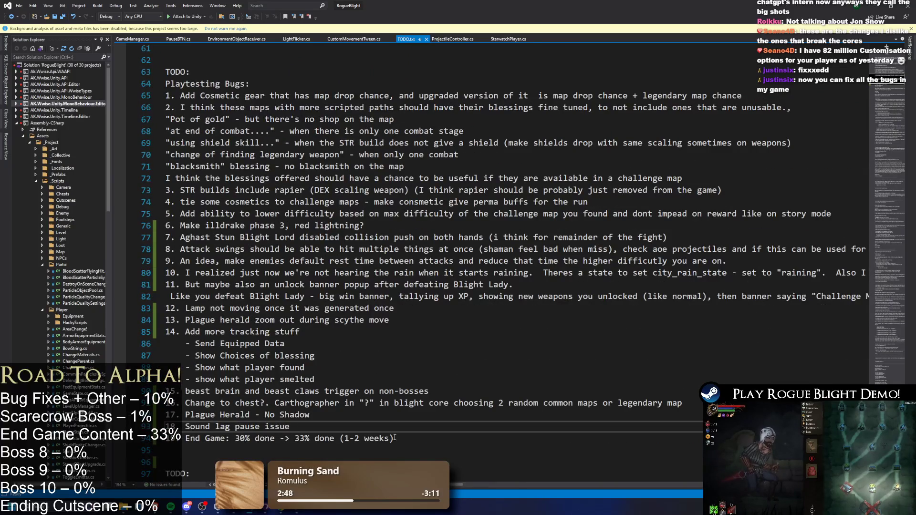
pyautogui.moveTo(395, 438)
pyautogui.mouseDown()
pyautogui.moveTo(302, 320)
pyautogui.moveTo(165, 83)
pyautogui.mouseUp()
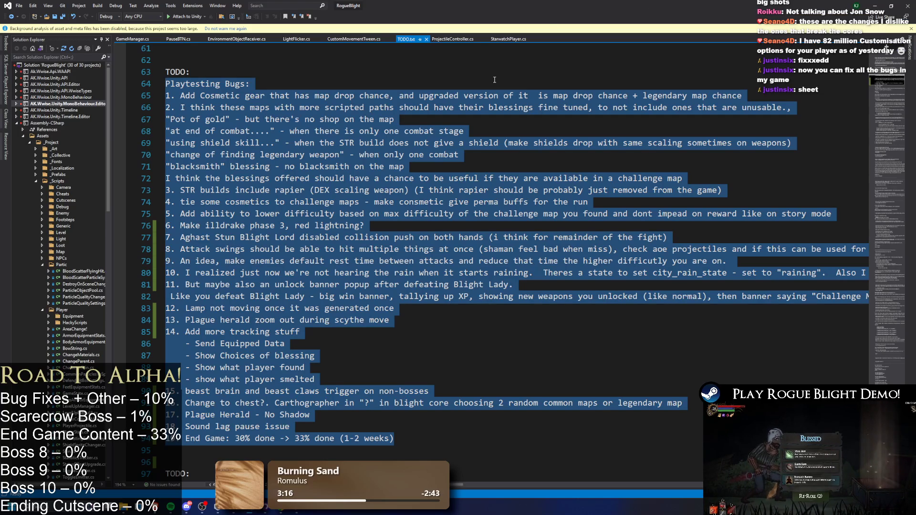
# Scroll up through TODO.txt's changelog entries, then switch to the paused game in Unity
pyautogui.scroll(-3, 275, 286)
pyautogui.scroll(5, 287, 291)
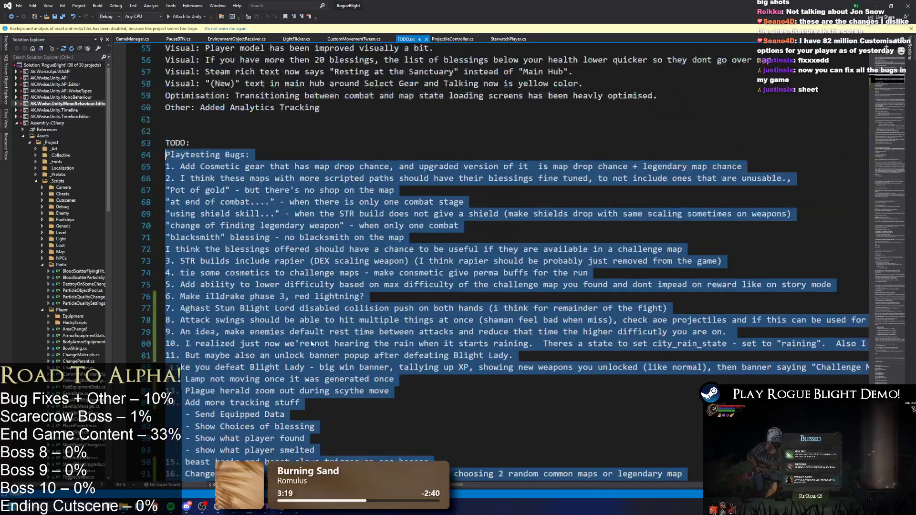
pyautogui.scroll(-4, 310, 301)
pyautogui.scroll(5, 347, 311)
pyautogui.scroll(7, 347, 311)
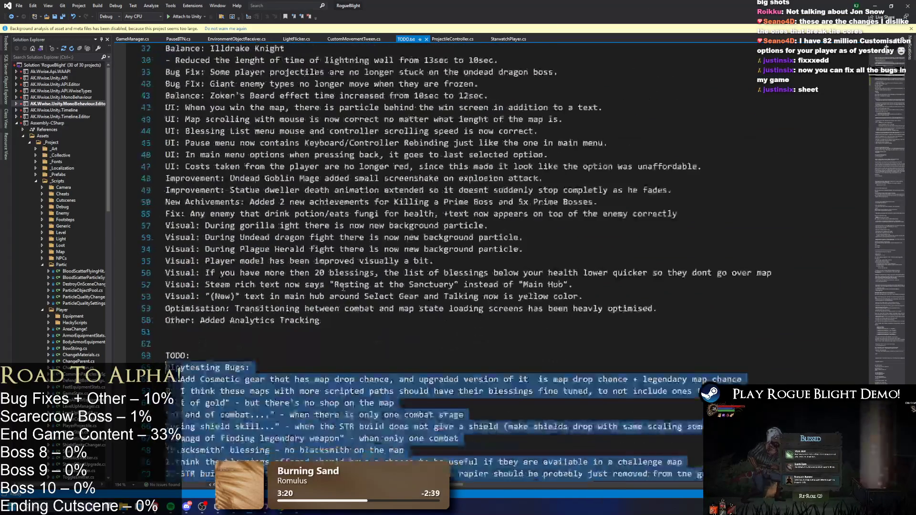
pyautogui.scroll(-6, 329, 248)
pyautogui.scroll(1, 313, 198)
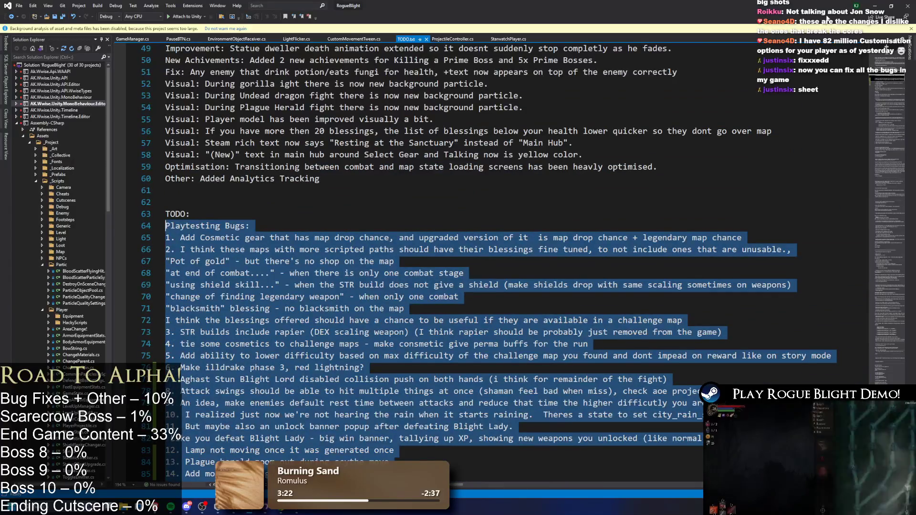
pyautogui.hotkey('alt', 'Tab')
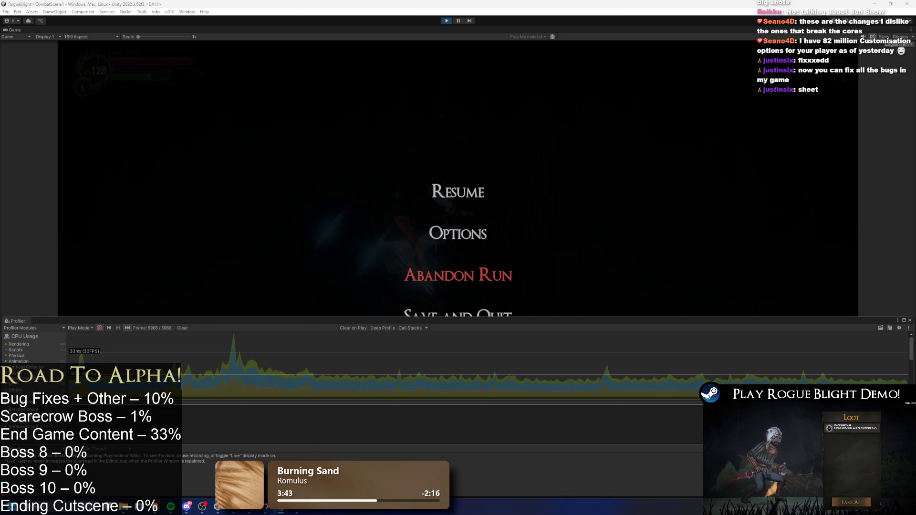
pyautogui.hotkey('alt', 'Tab')
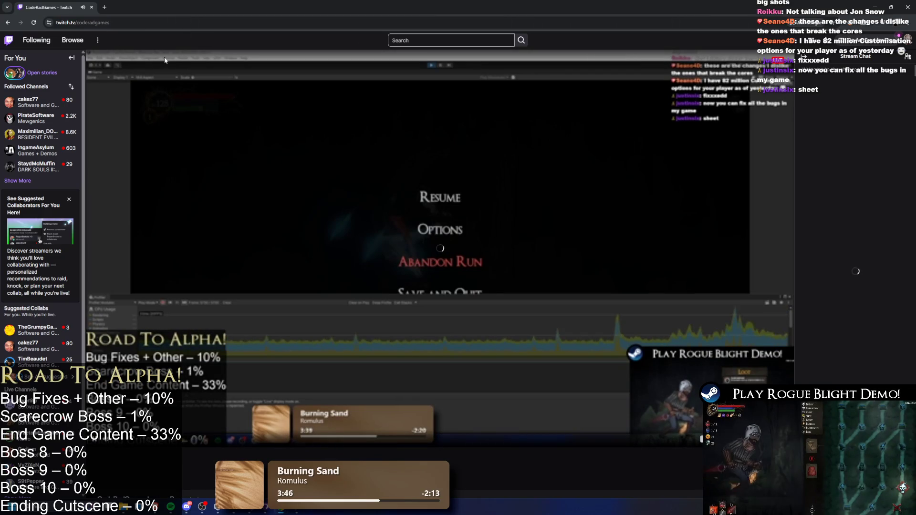
pyautogui.hotkey('alt', 'Tab')
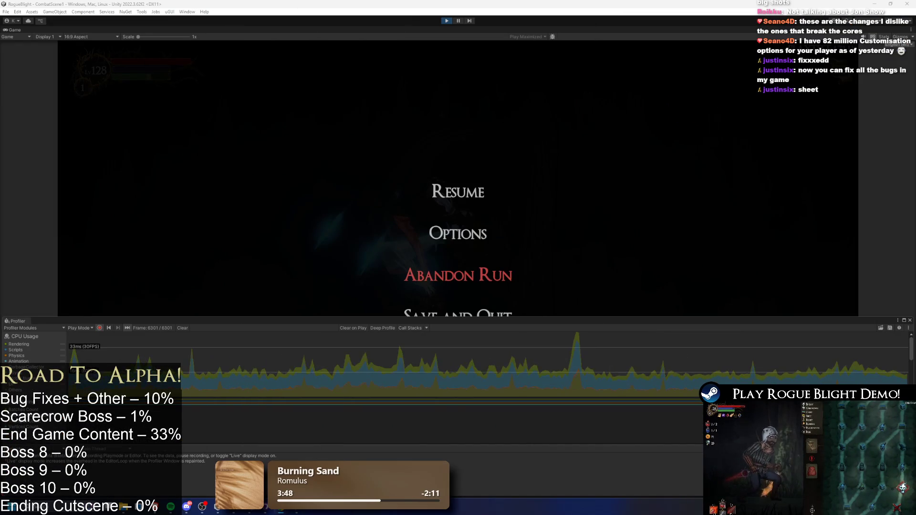